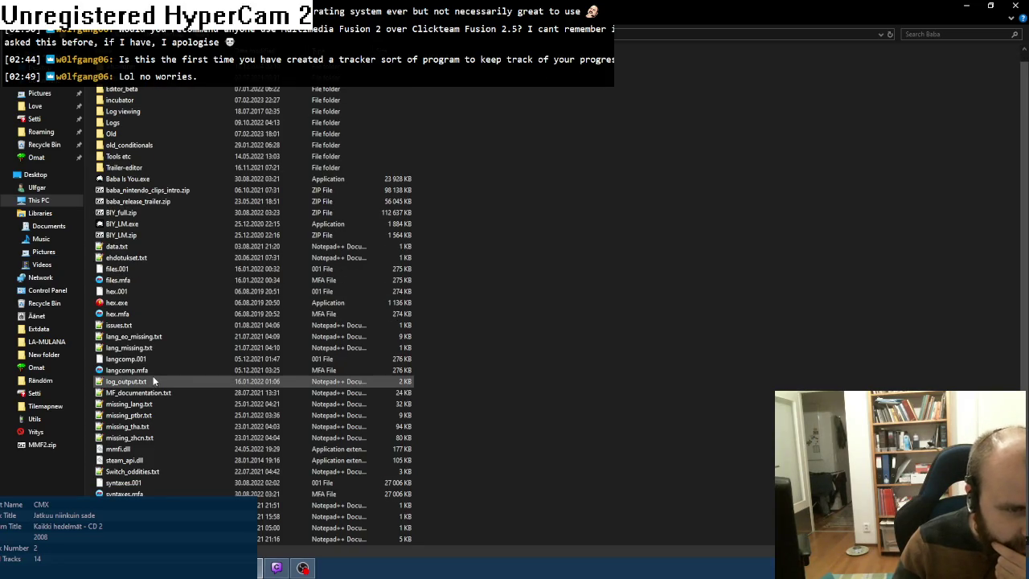
Step: Launch and close hex.exe, peek into the Tools etc folder, then return to the Baba folder
left_click(121, 305)
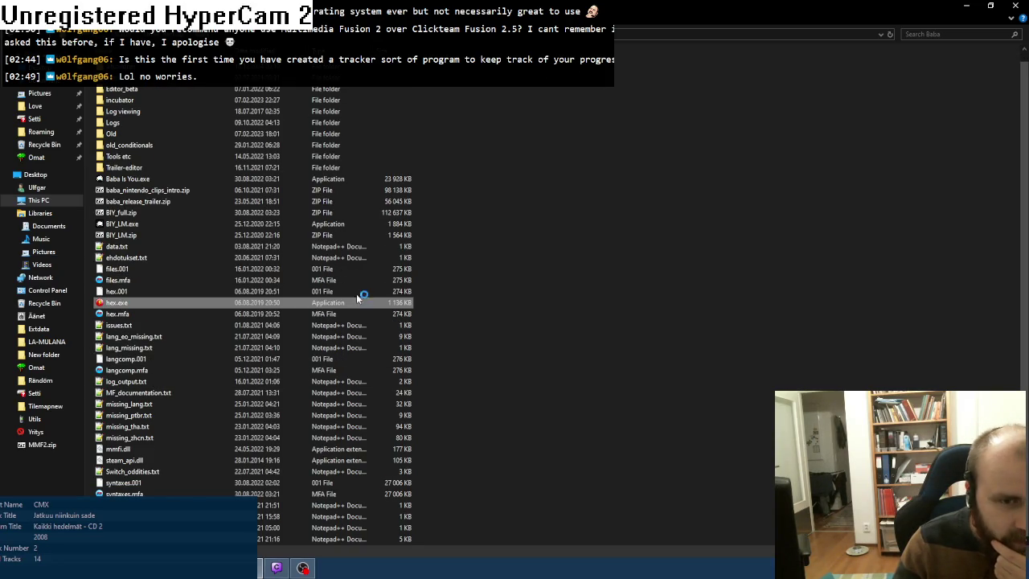
left_click(676, 153)
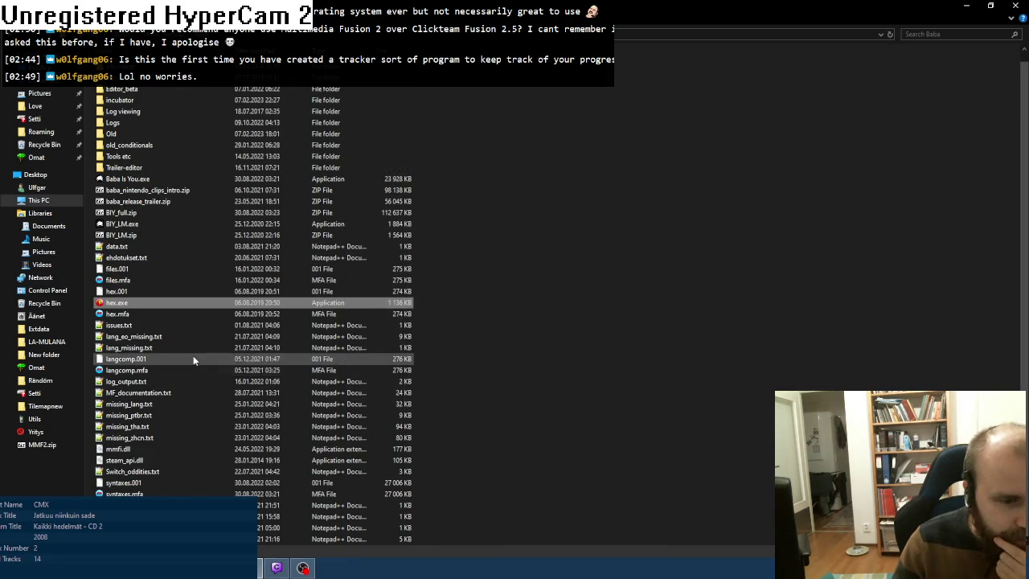
double_click(134, 165)
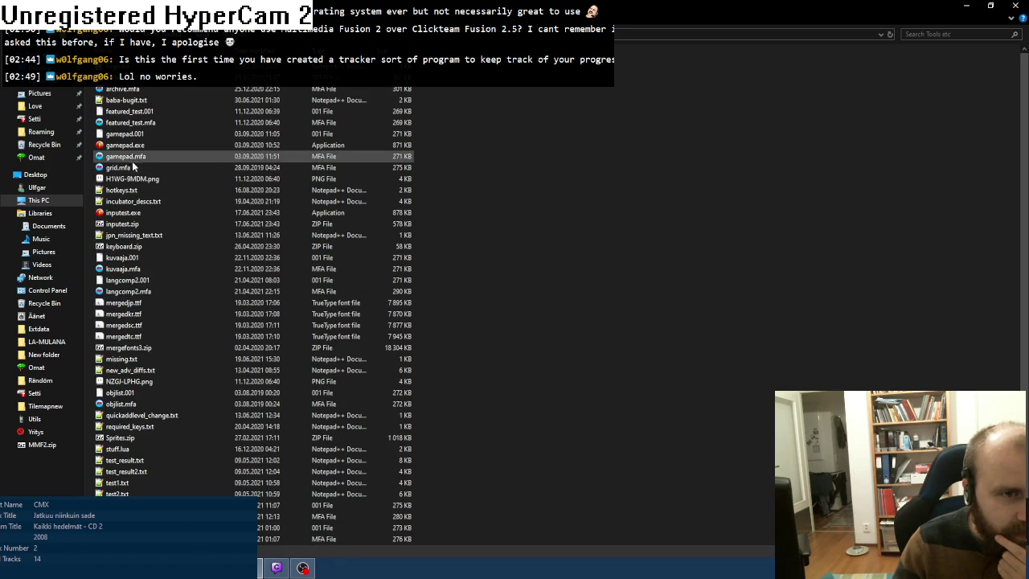
key("BackSpace")
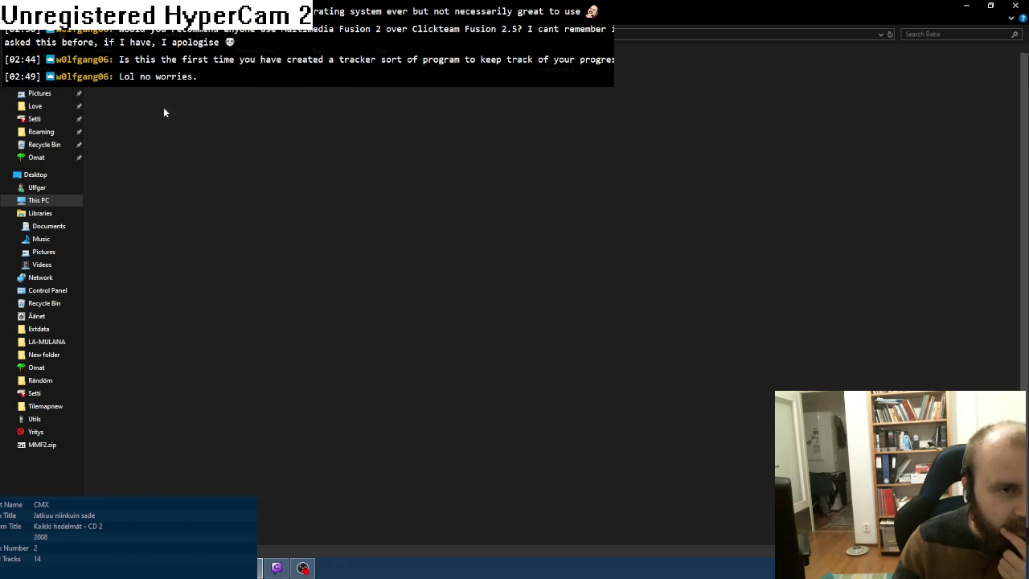
Step: Go into Old, then Various, and launch maphelper.exe
double_click(112, 152)
scroll(168, 398, "down", 10)
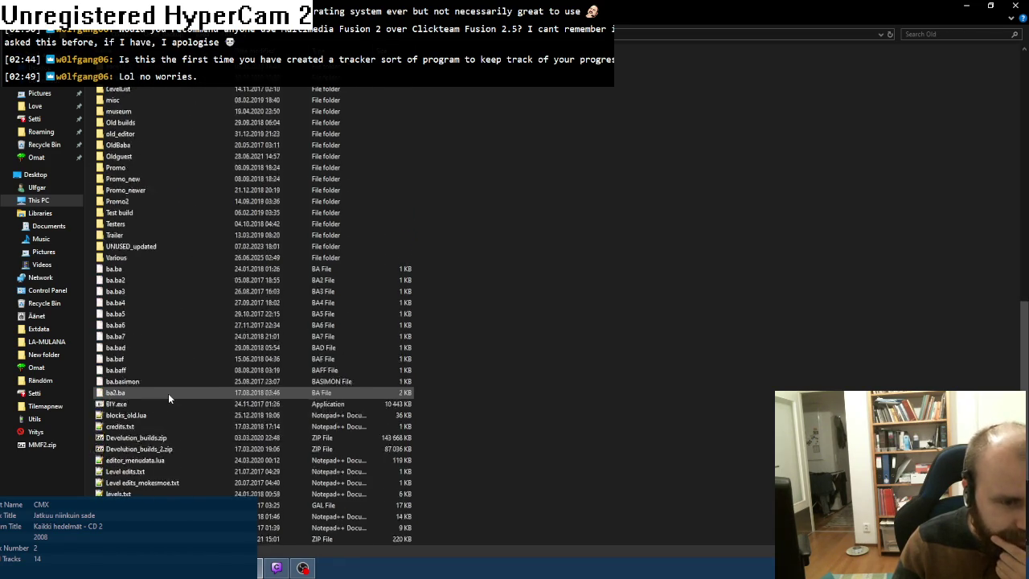
scroll(168, 394, "down", 3)
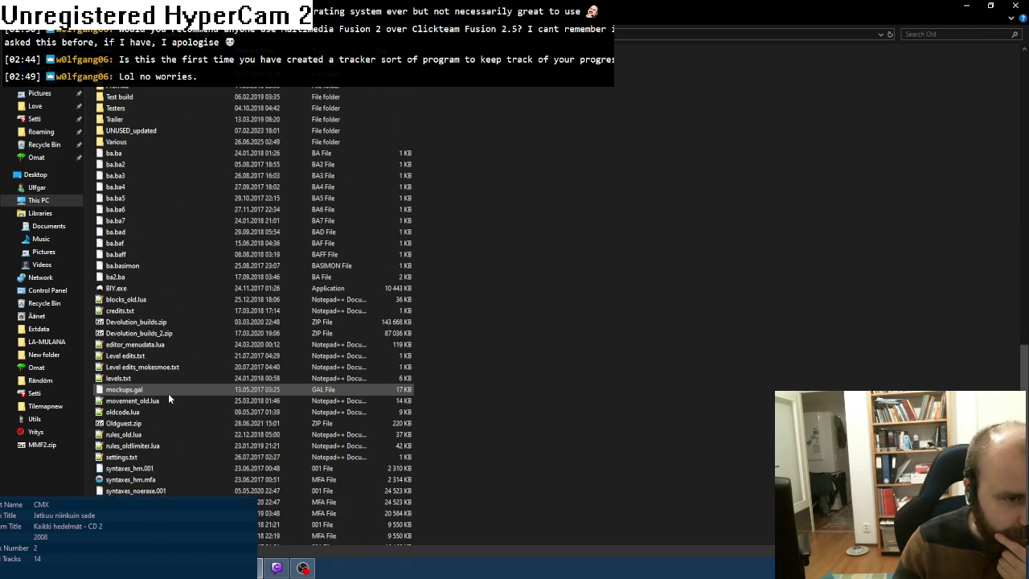
scroll(168, 393, "up", 5)
double_click(123, 315)
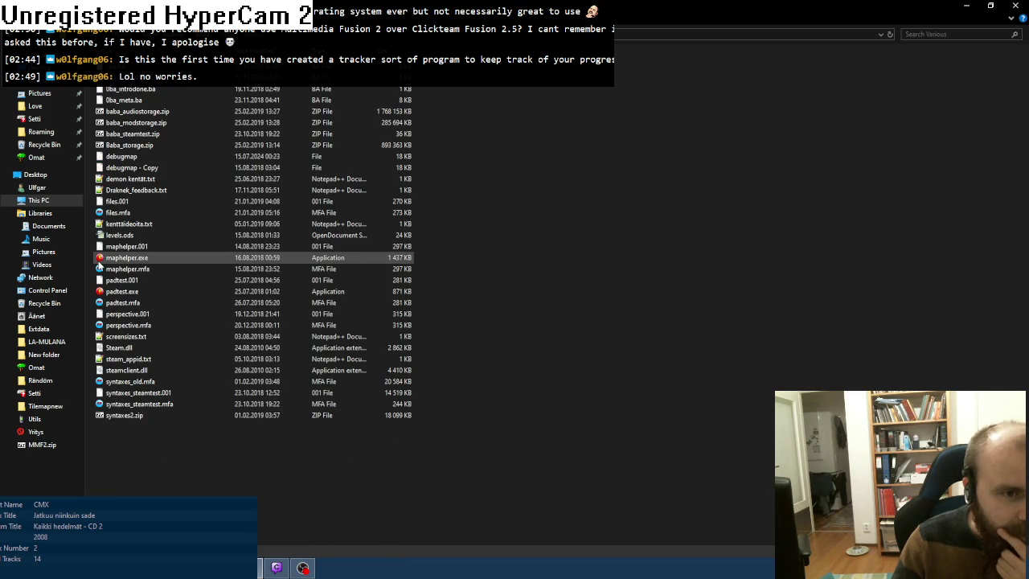
left_click(98, 260)
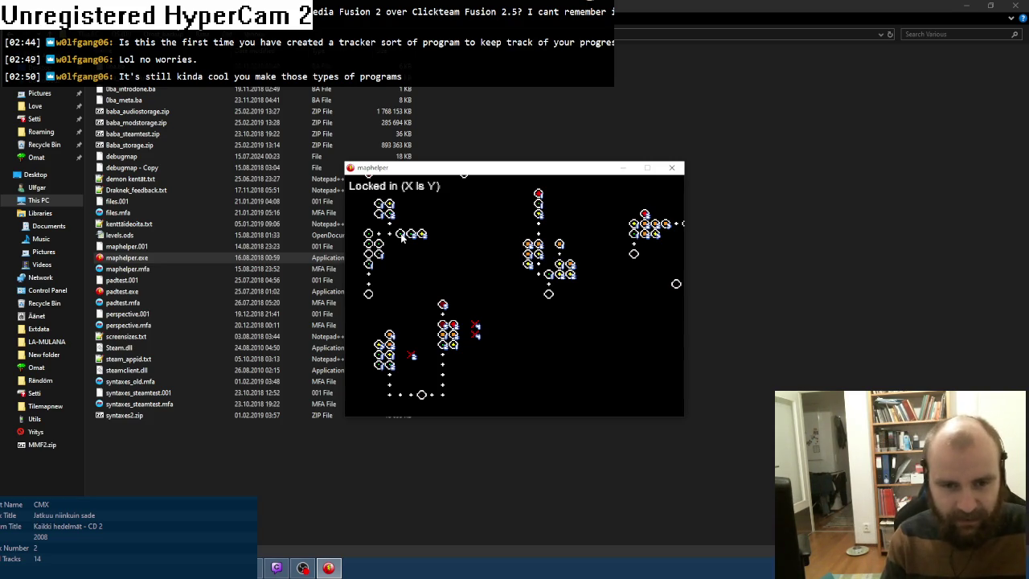
Step: Advance the maphelper level maps through Changeless, Pull 2 and Tour to A way out? (End)
left_click(418, 237)
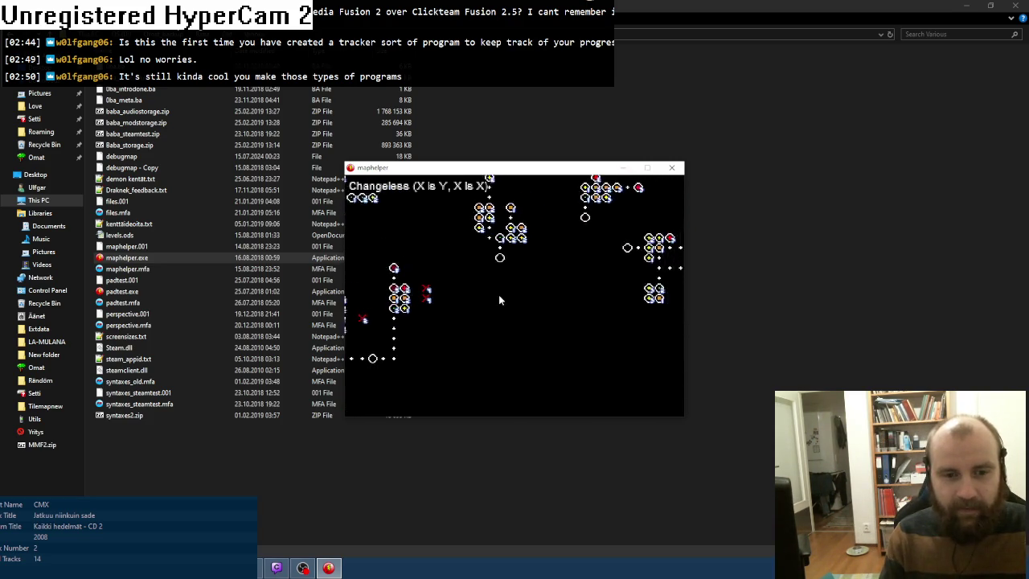
left_click(599, 228)
left_click(604, 260)
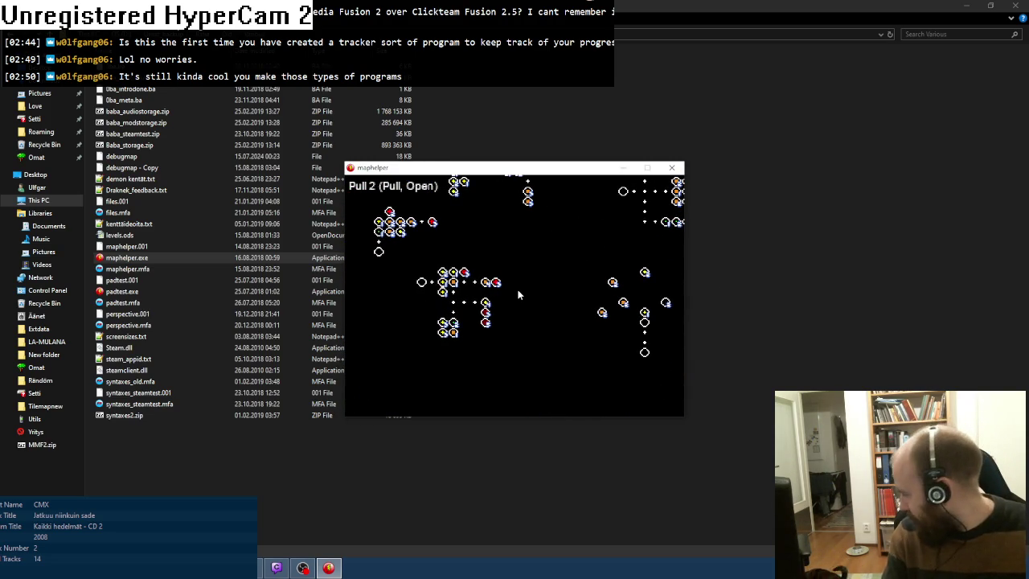
key("Right")
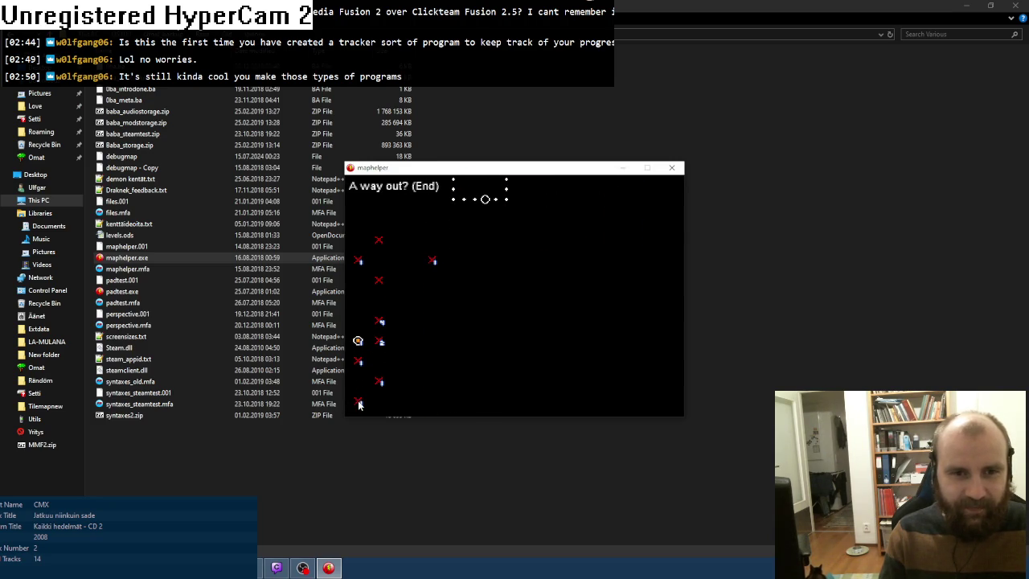
Step: Scroll through more level maps past Public park rules to the Text is Float cluster
mouse_move(381, 327)
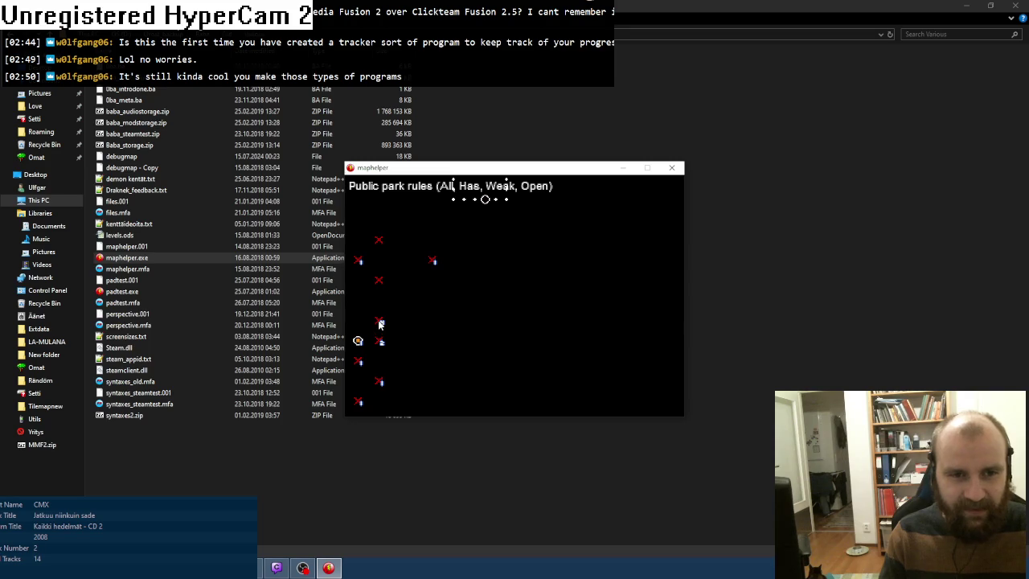
scroll(380, 326, "up", 1)
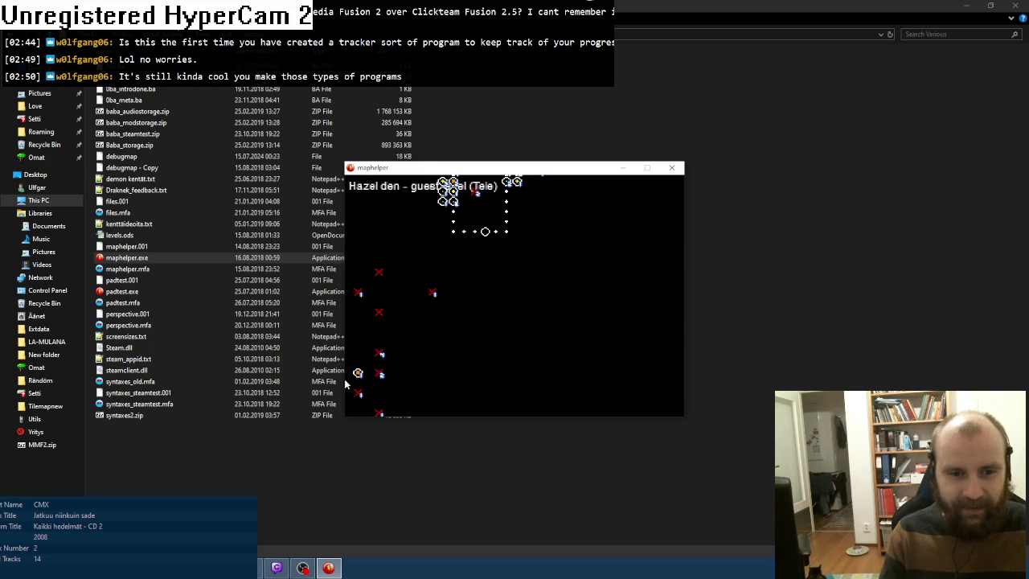
scroll(358, 374, "up", 3)
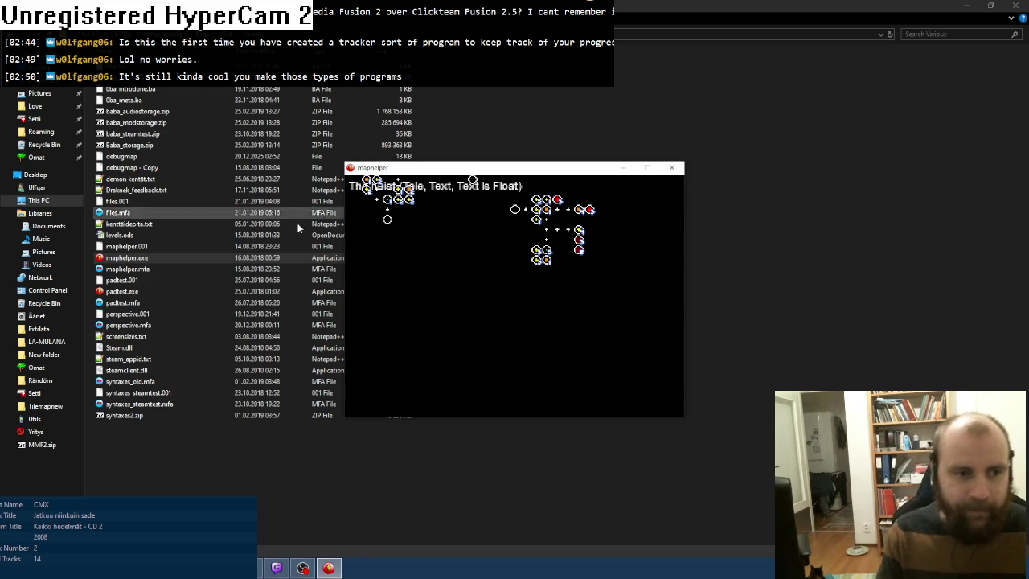
Step: Close the frozen maphelper window, cancelling the Not Responding warning
left_click(672, 167)
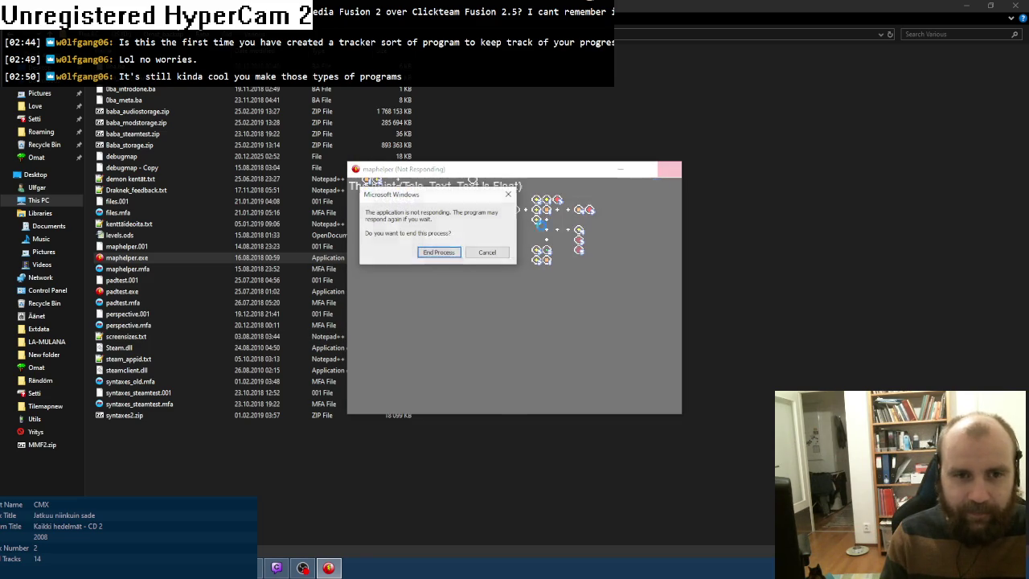
left_click(474, 252)
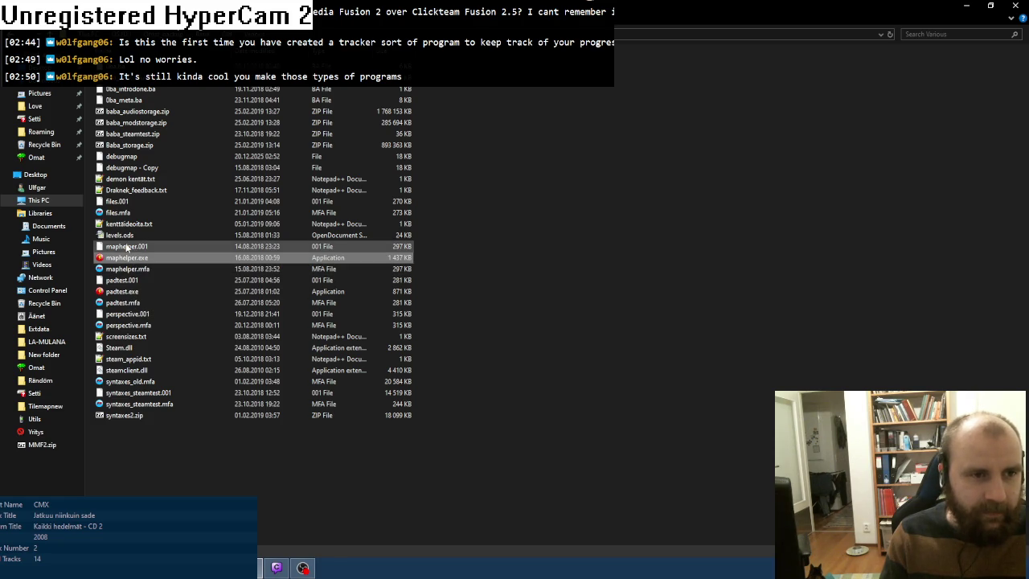
left_click(121, 157)
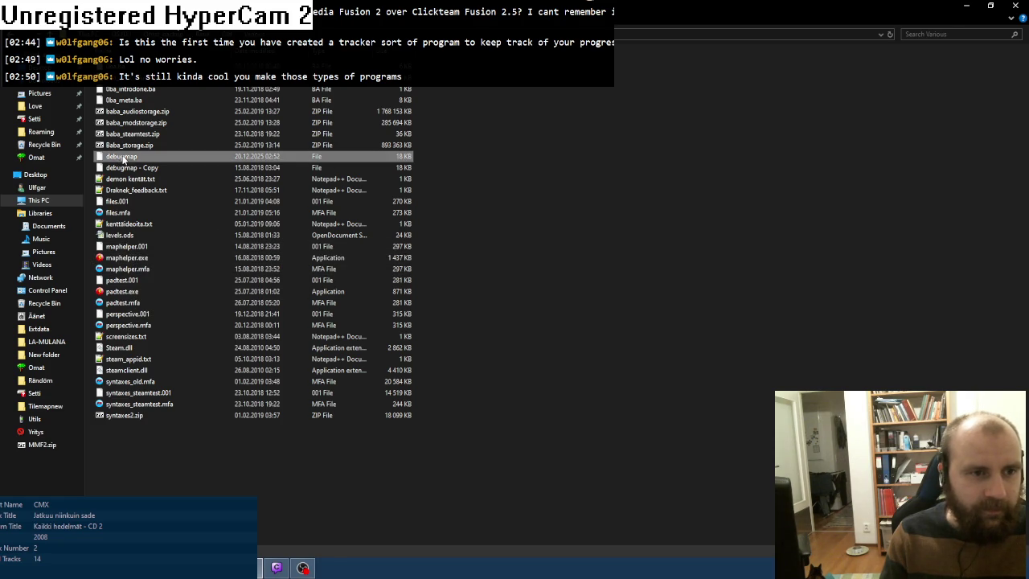
right_click(123, 158)
left_click(161, 193)
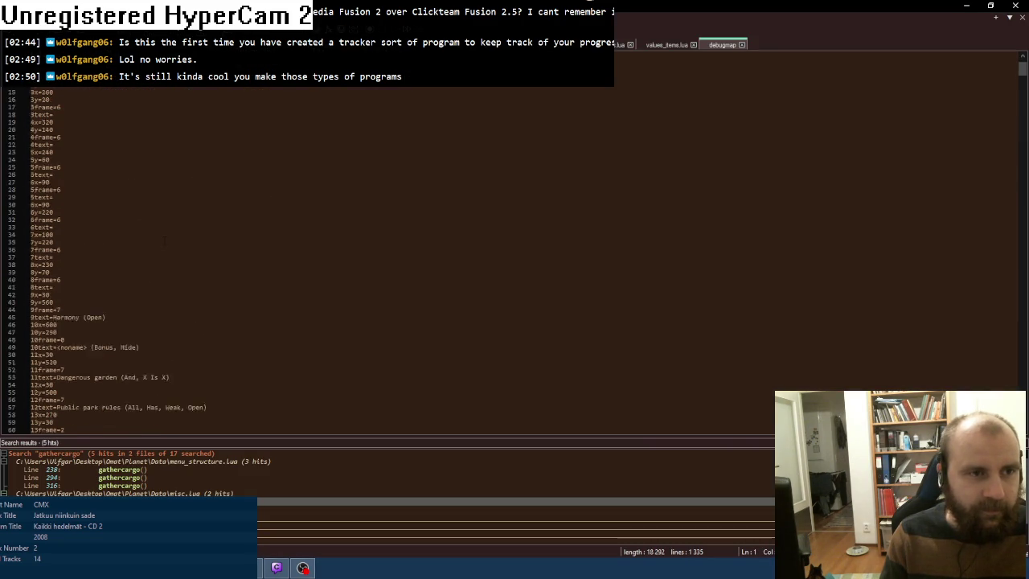
scroll(163, 240, "down", 7)
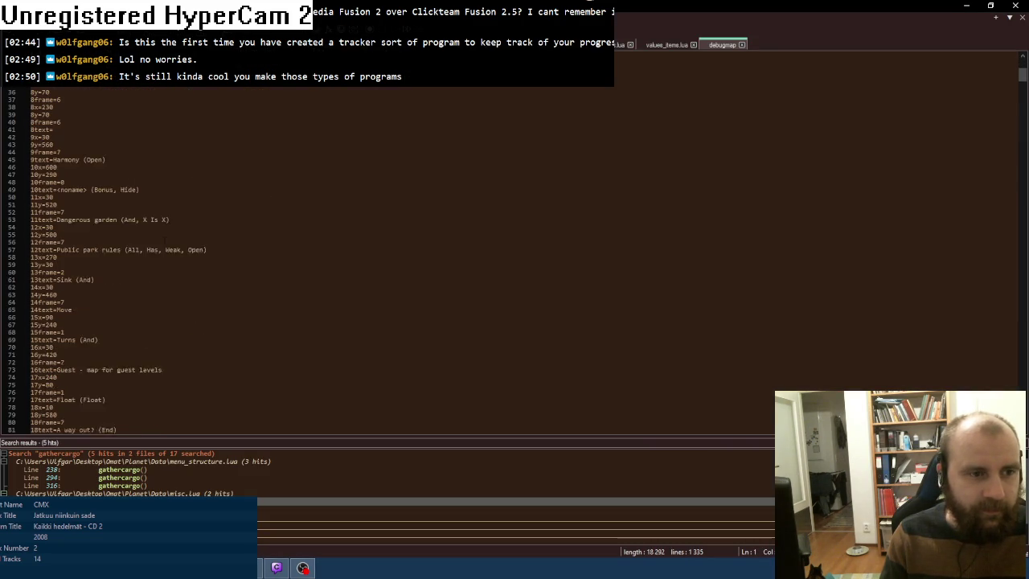
left_click(741, 45)
left_click(275, 571)
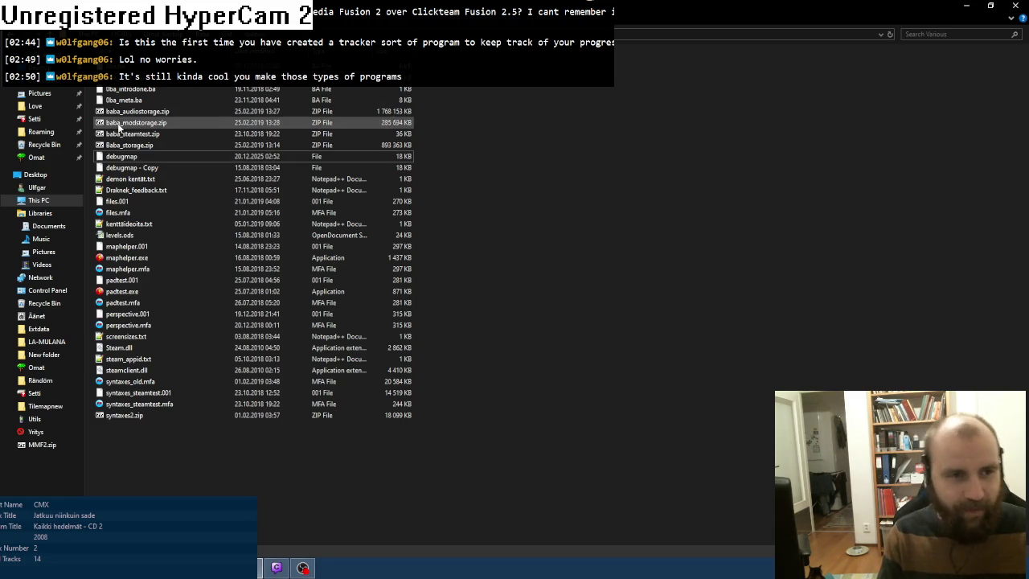
Step: Switch to the planet_maker project in Fusion, test-run it with F8, and close the test window
left_click(127, 159)
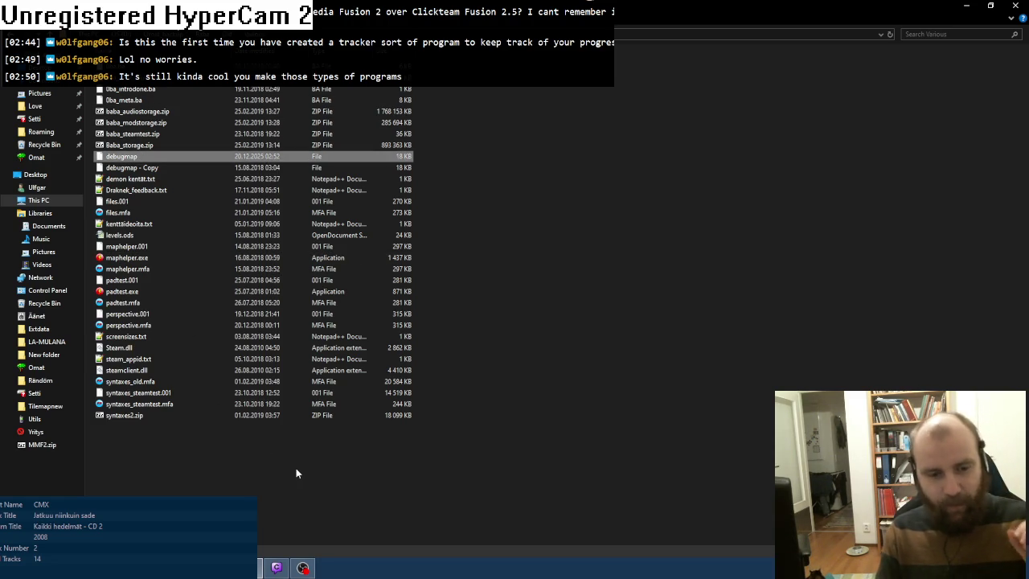
key("alt+Tab")
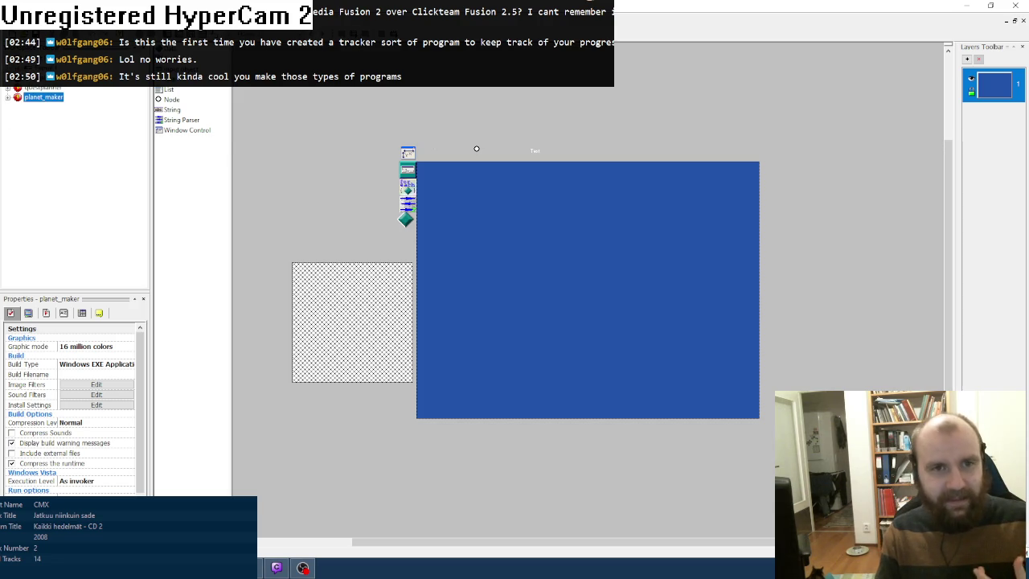
key("F8")
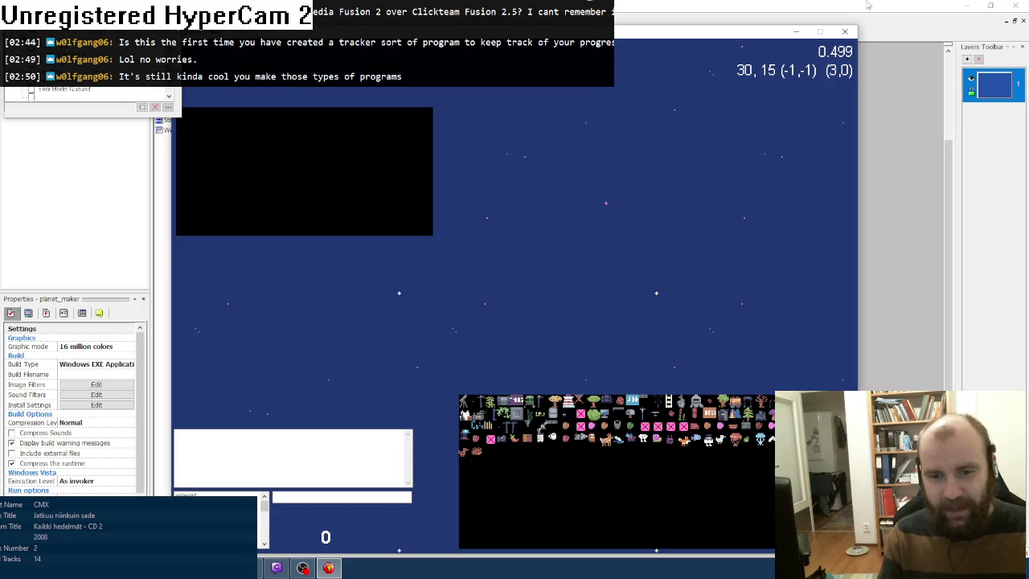
left_click(845, 32)
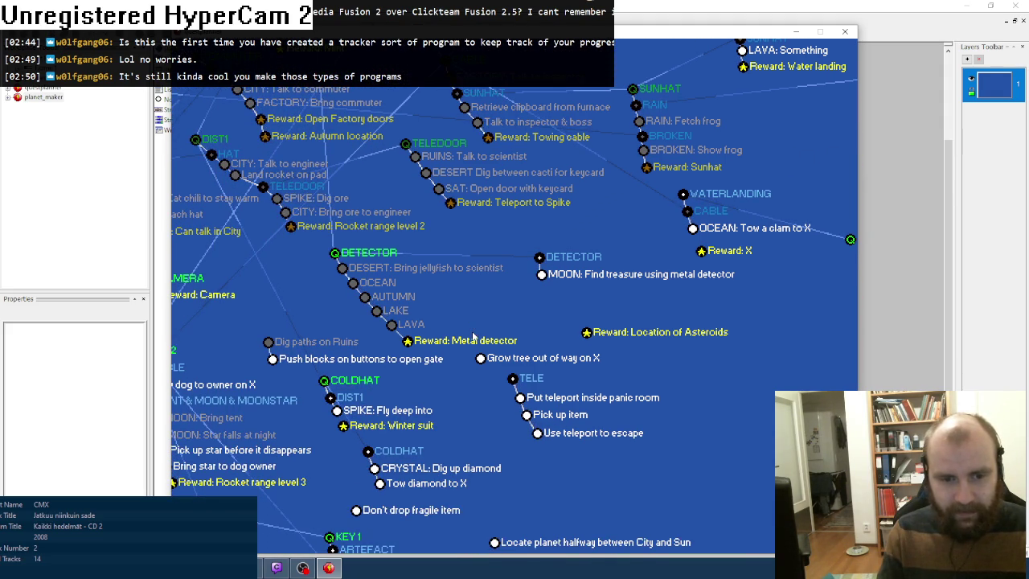
Step: Pan around the running quest map to survey its upper and left quest chains
key("Up")
key("Right")
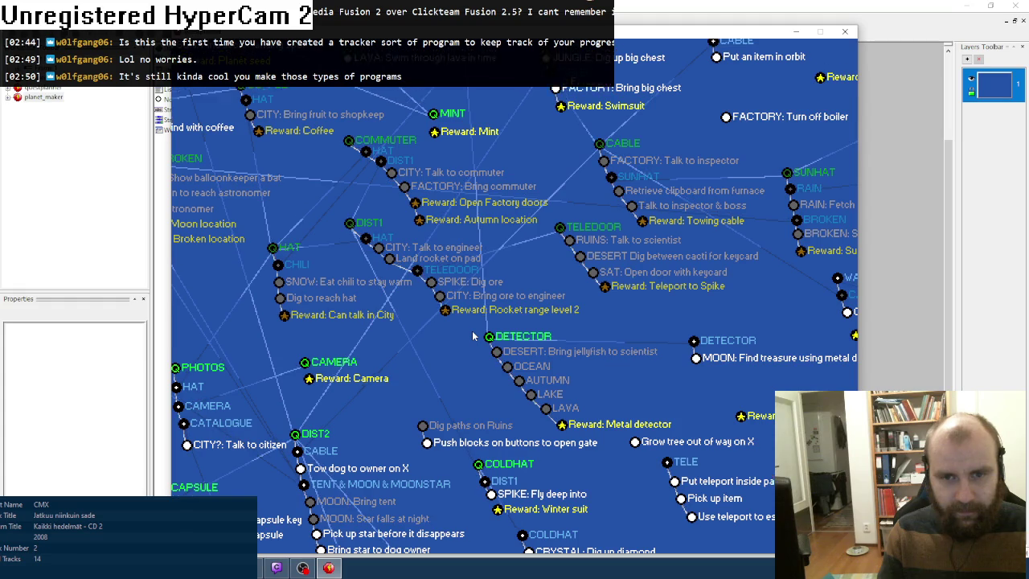
key("Up")
key("Right")
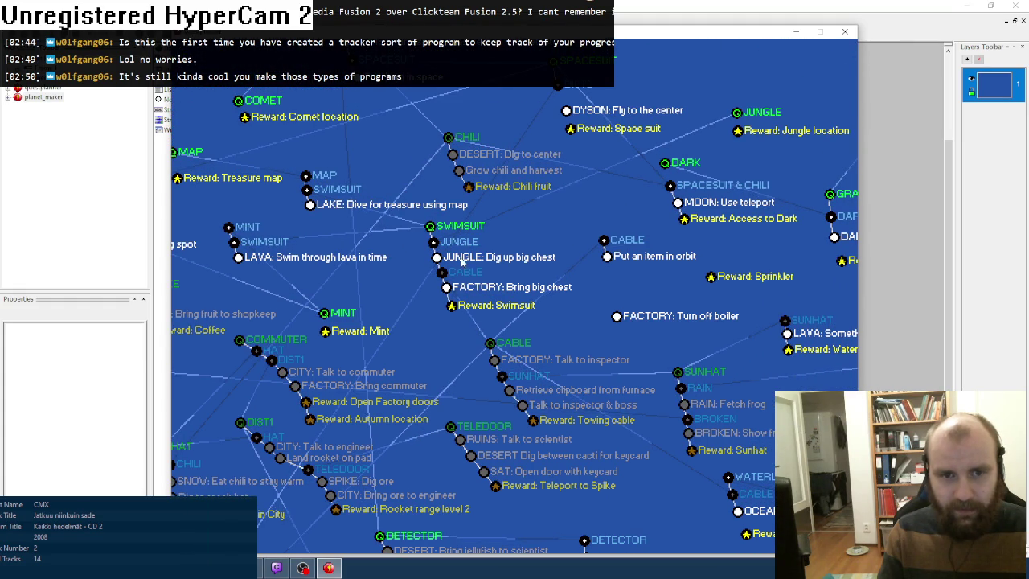
key("Up")
key("Left")
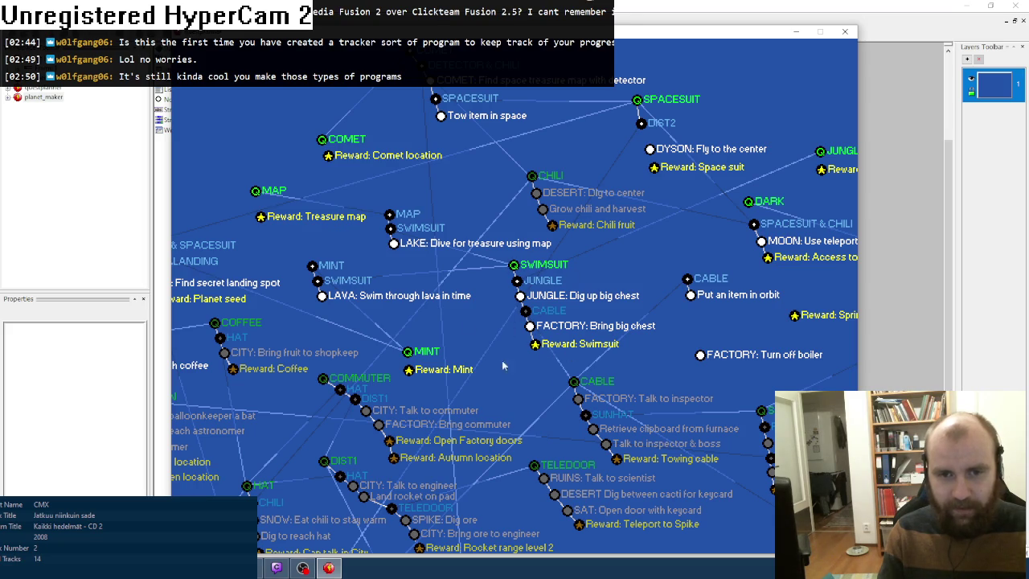
key("Down")
key("Left")
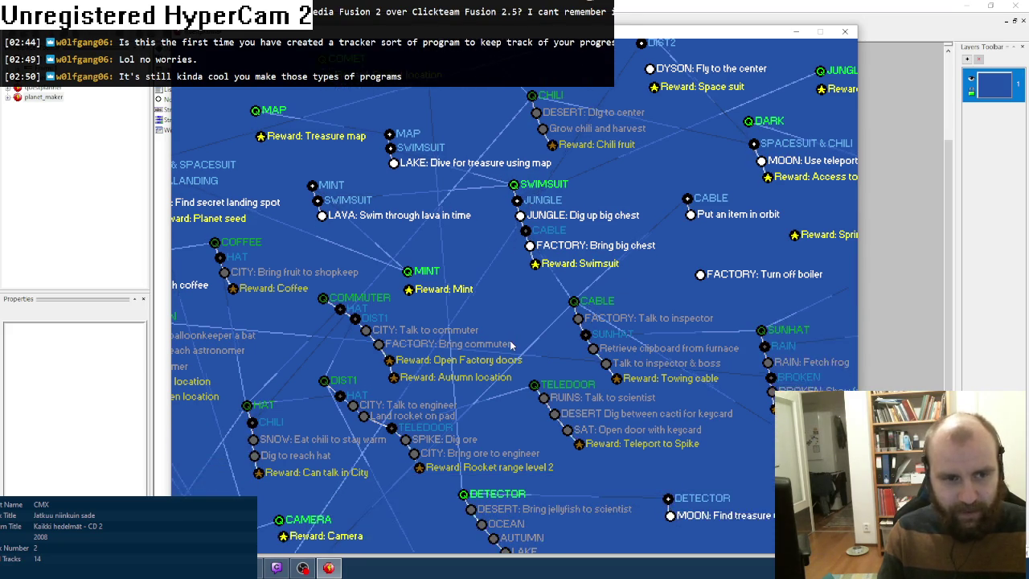
key("Down")
key("Left")
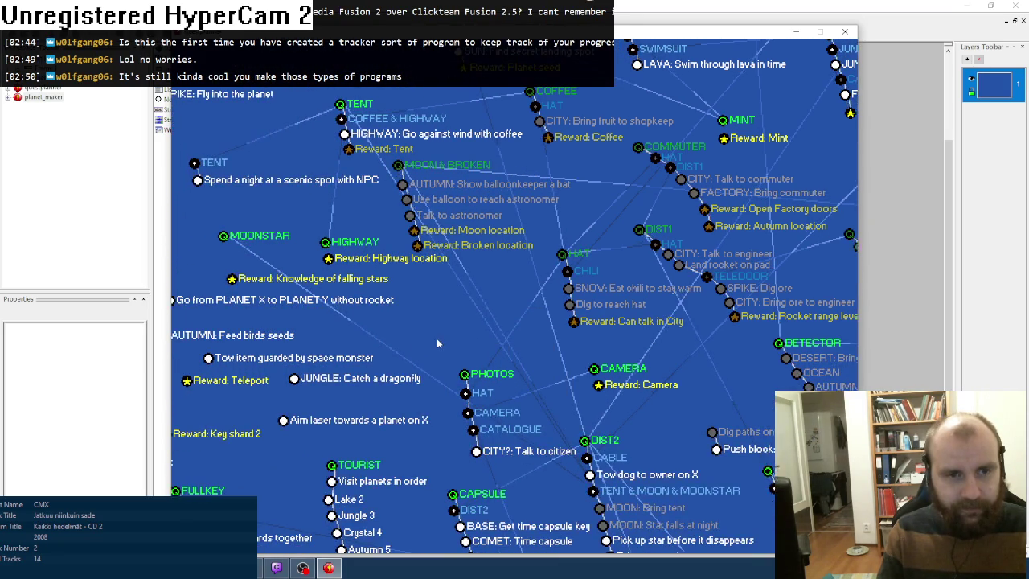
key("Up")
key("Right")
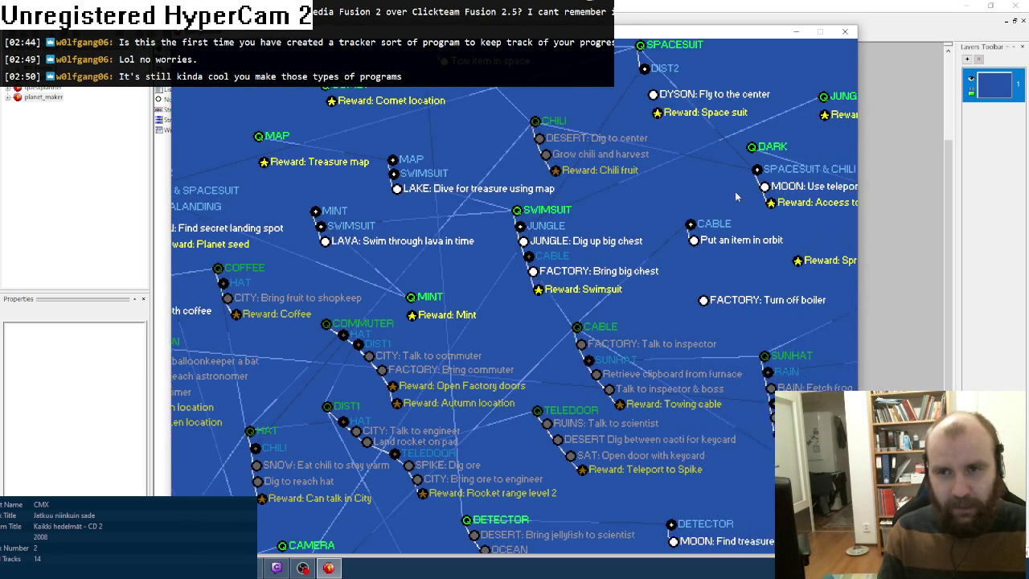
Step: Pan down past the PHOTOS and CAMERA quests and grey out the CABLE step under DIST2
key("Down")
key("Left")
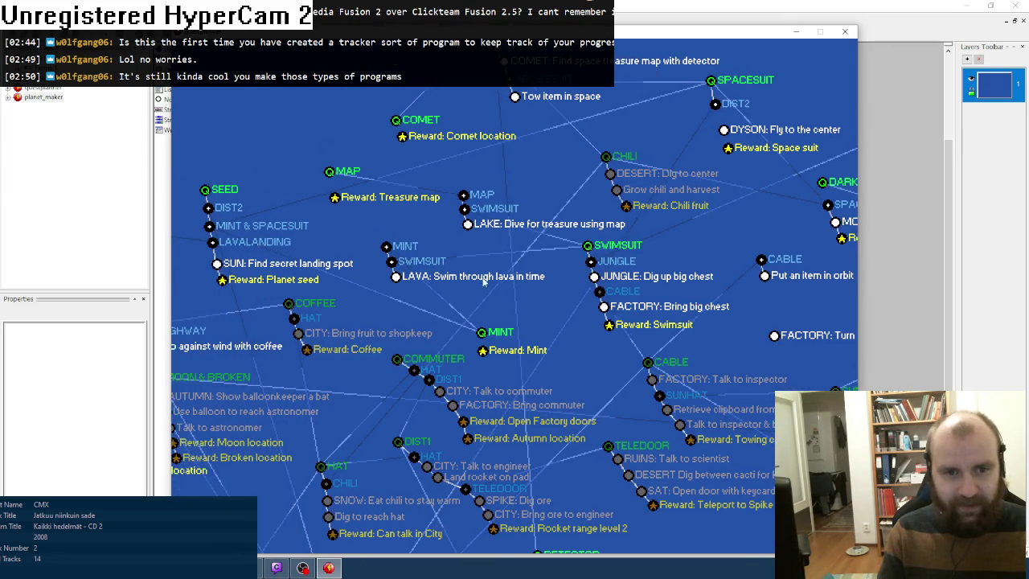
key("Down")
key("Left")
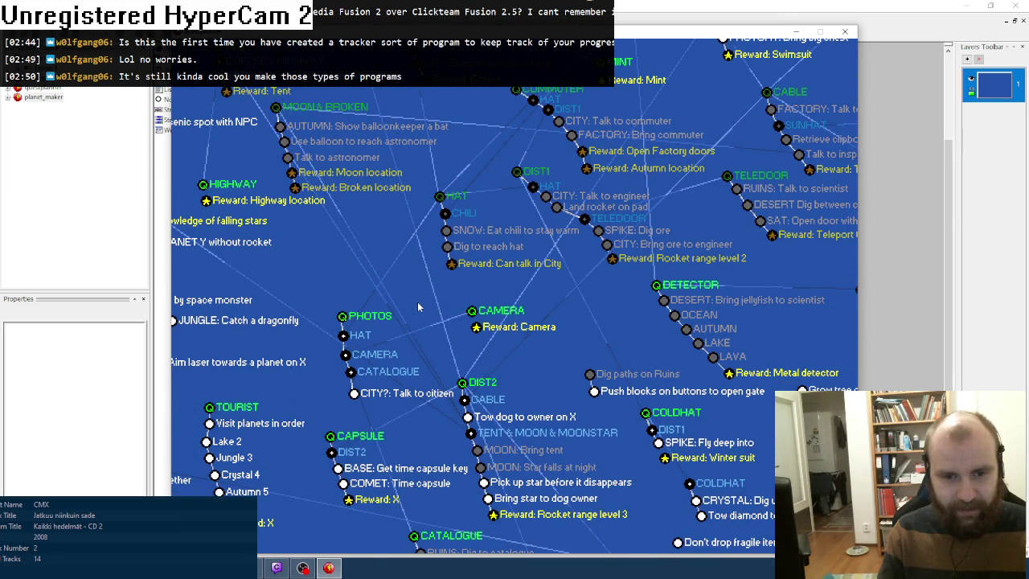
key("Down")
key("Right")
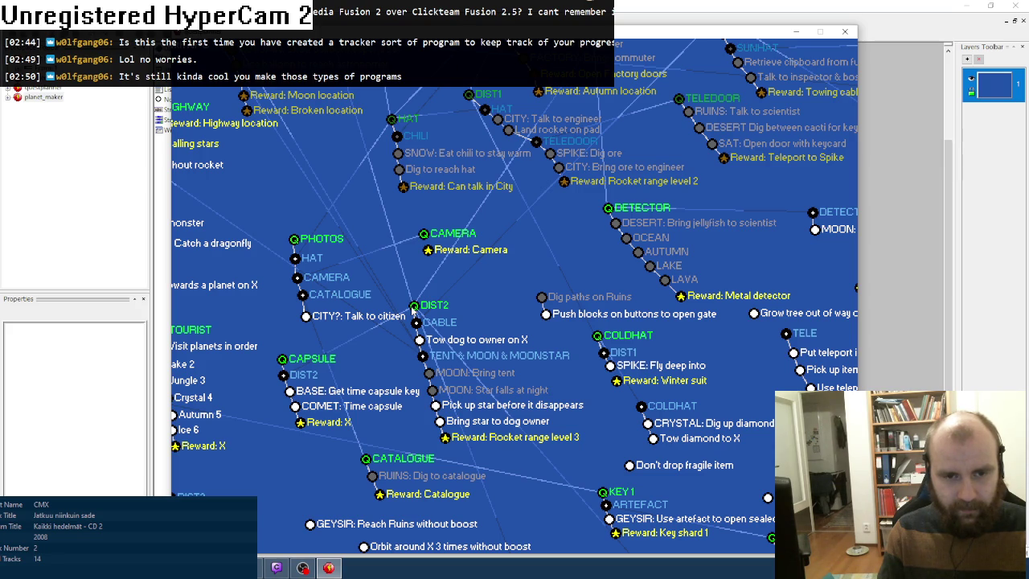
scroll(412, 309, "down", 1)
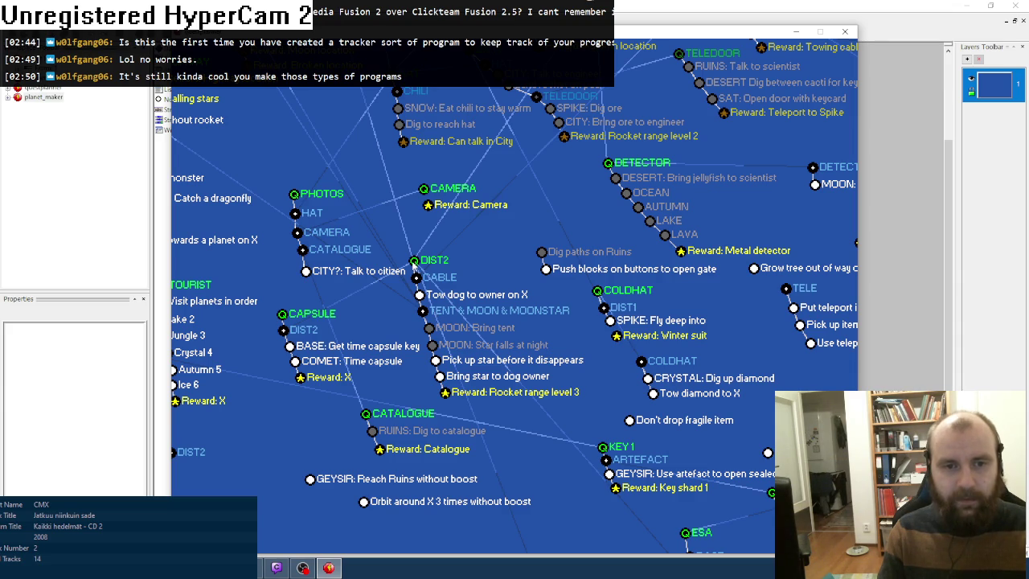
left_click(416, 278)
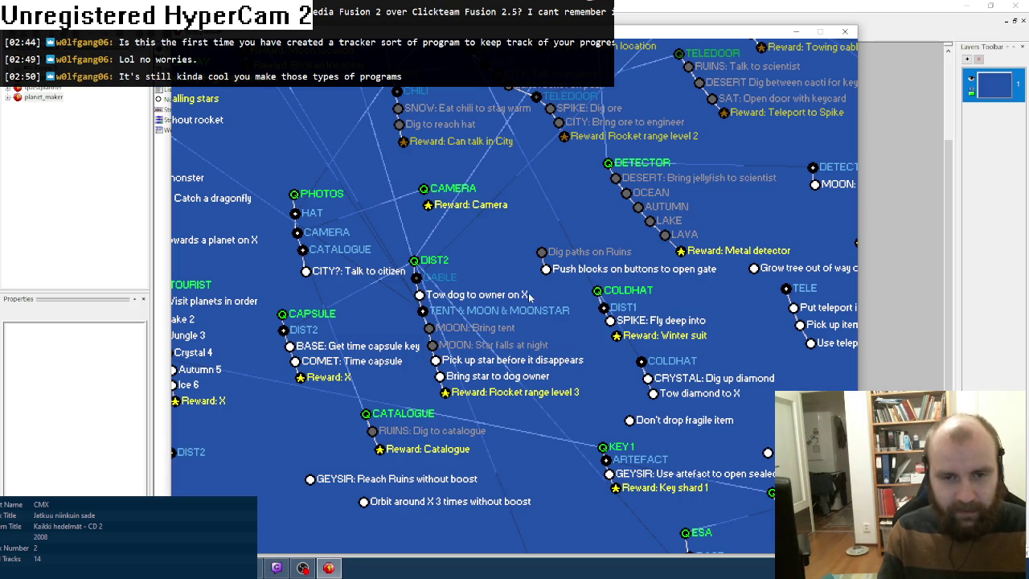
Step: Look over the lower quests around TOURIST and FULLKEY, then close the running quest map
scroll(398, 185, "down", 3)
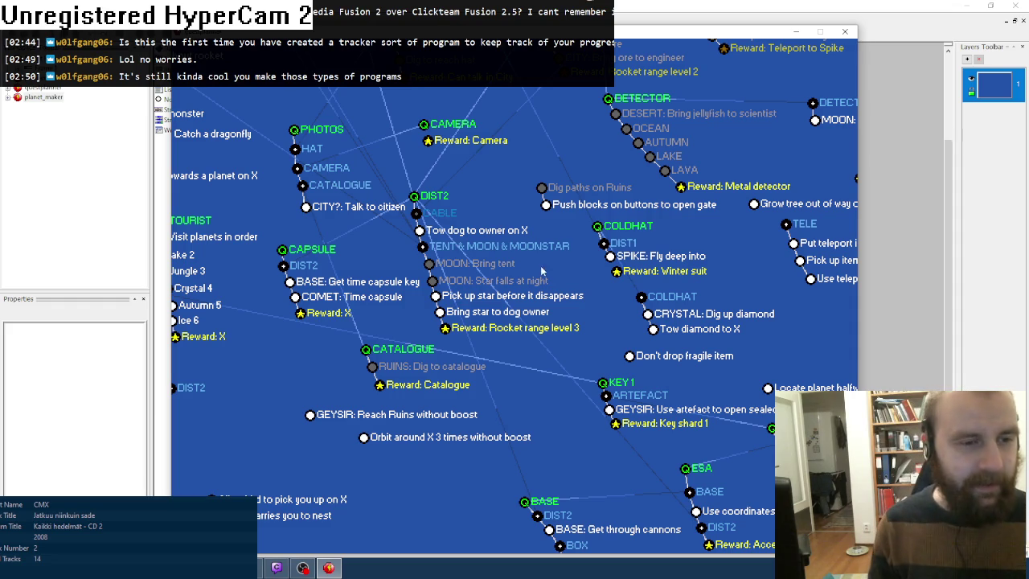
key("Left")
key("Left")
key("Up")
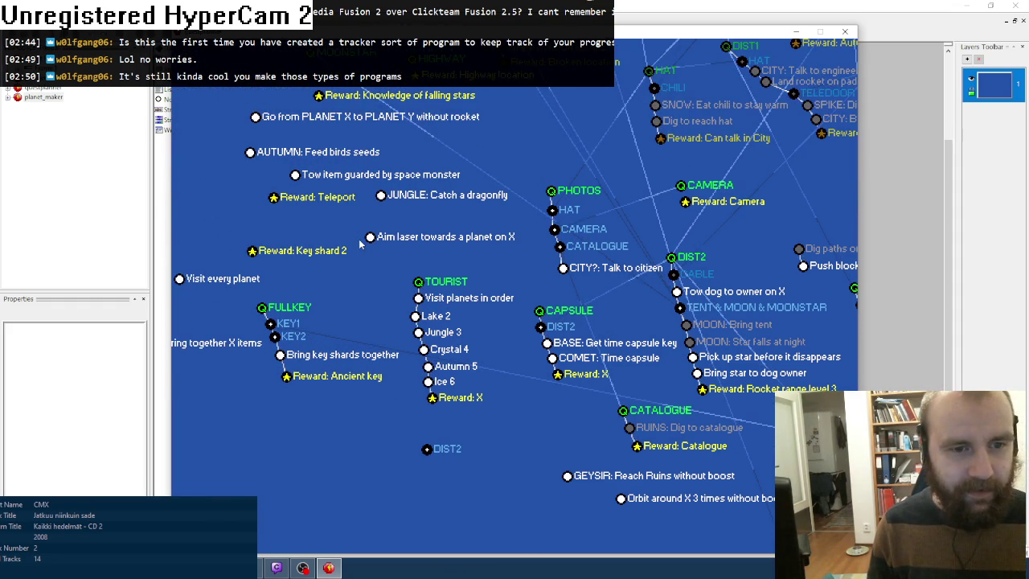
key("Right")
key("Down")
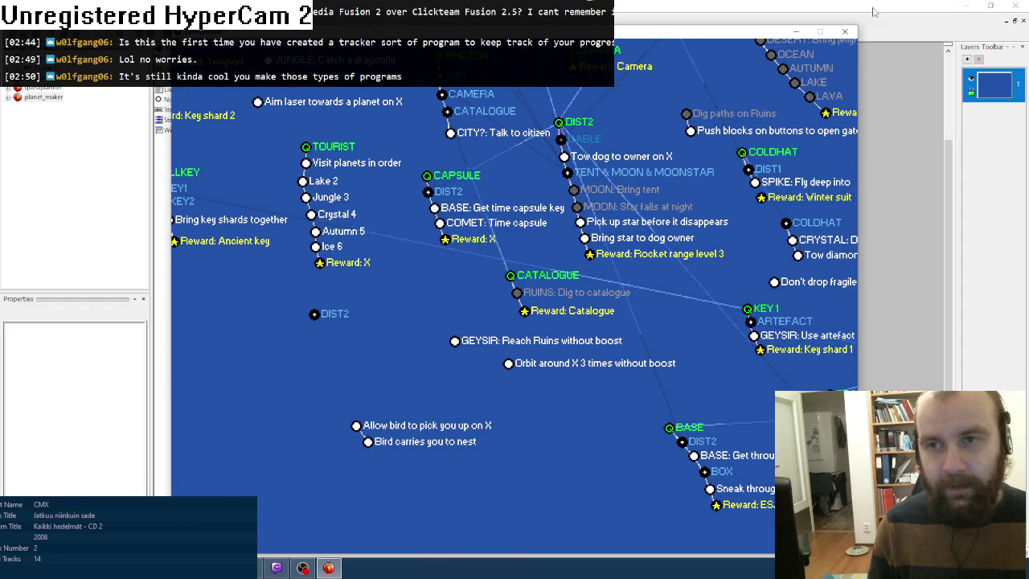
left_click(846, 32)
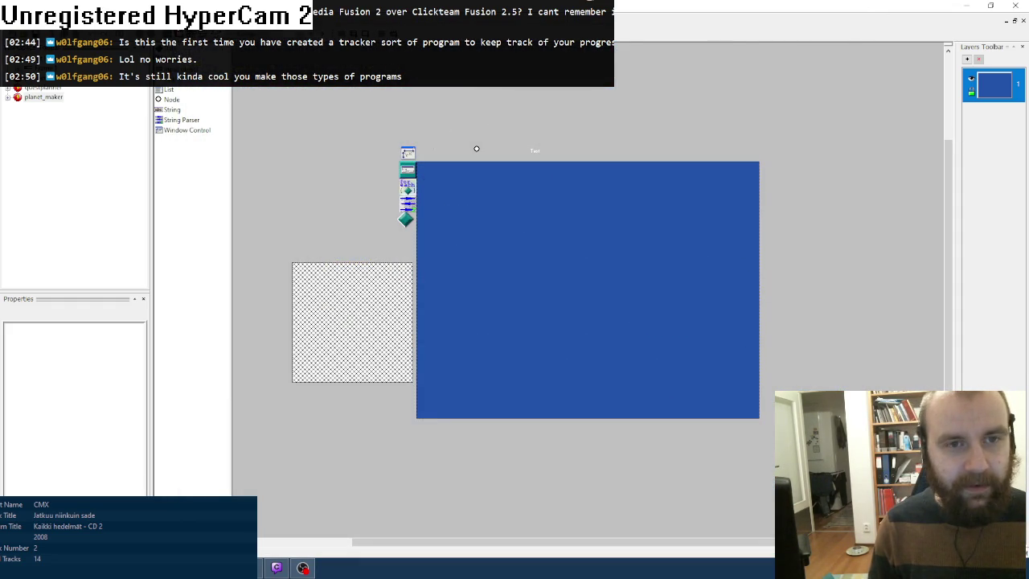
Step: Run planet_maker once more with F8 and close its window
key("F8")
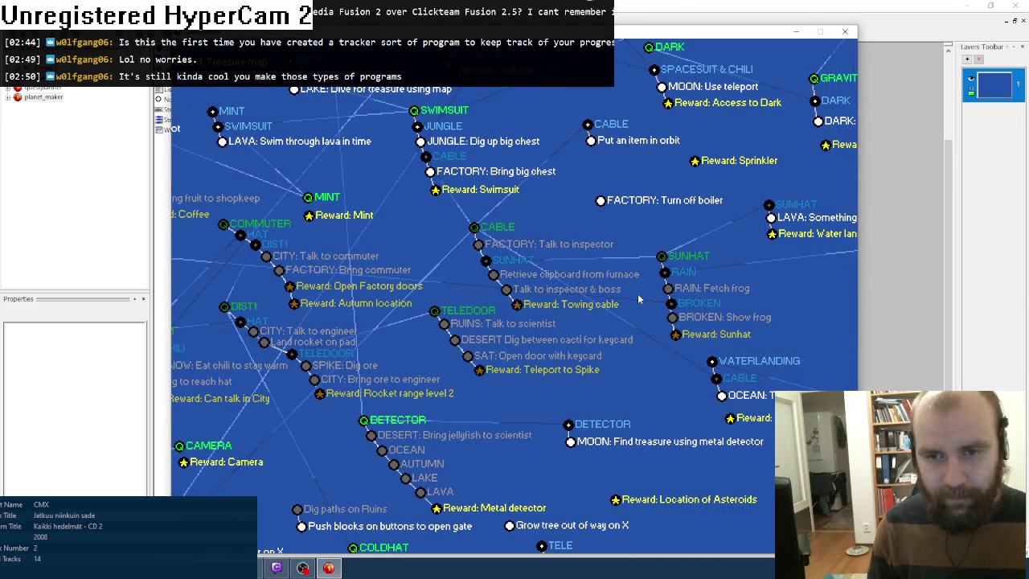
left_click(845, 32)
left_click(303, 568)
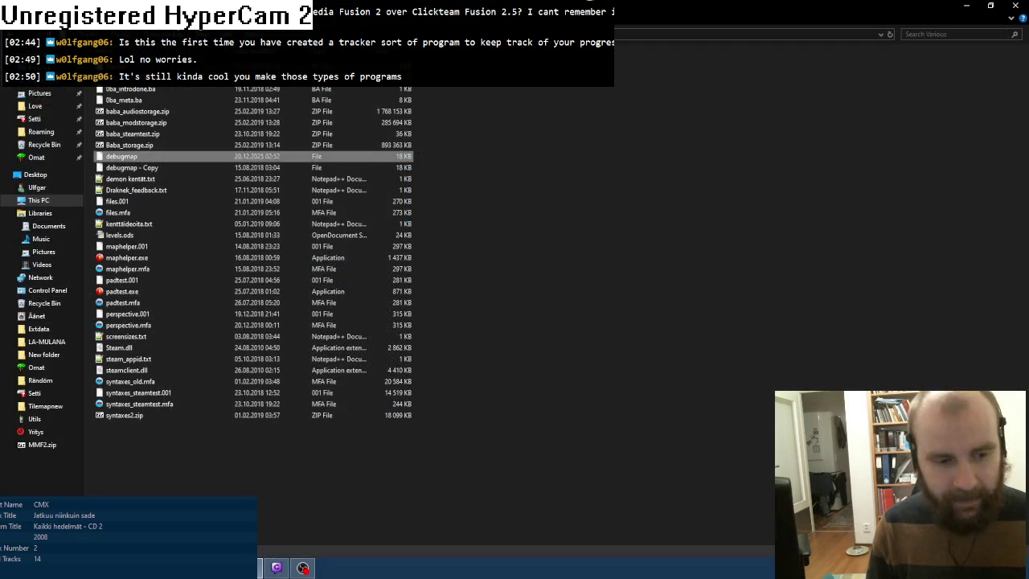